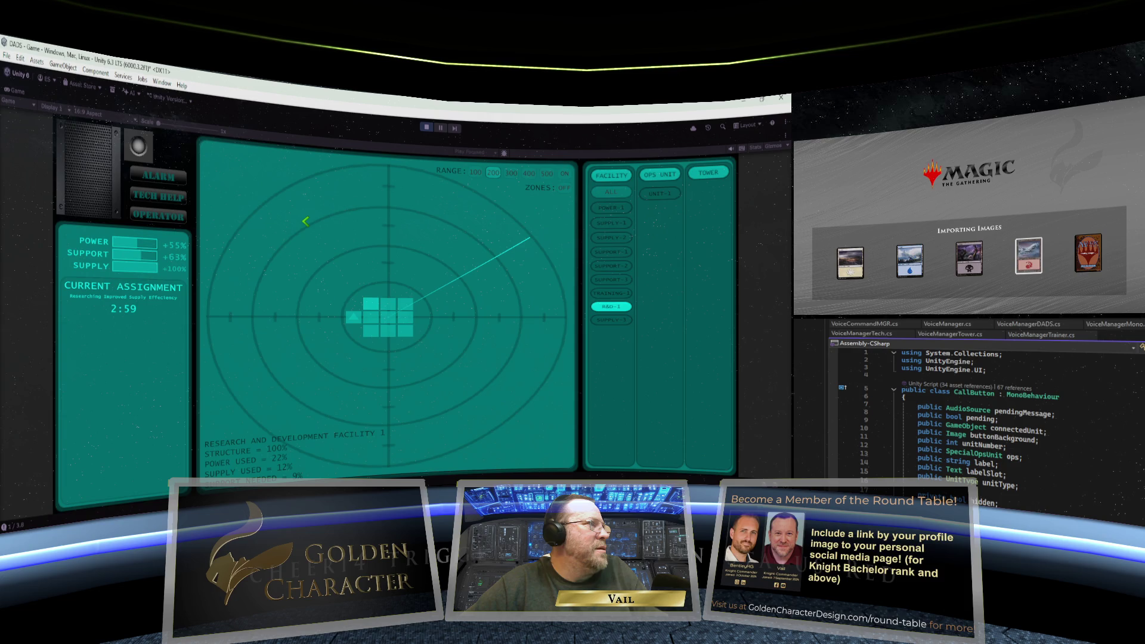
Exit play mode with Ctrl+P, ending the radar command-centre game test
key("ctrl+p")
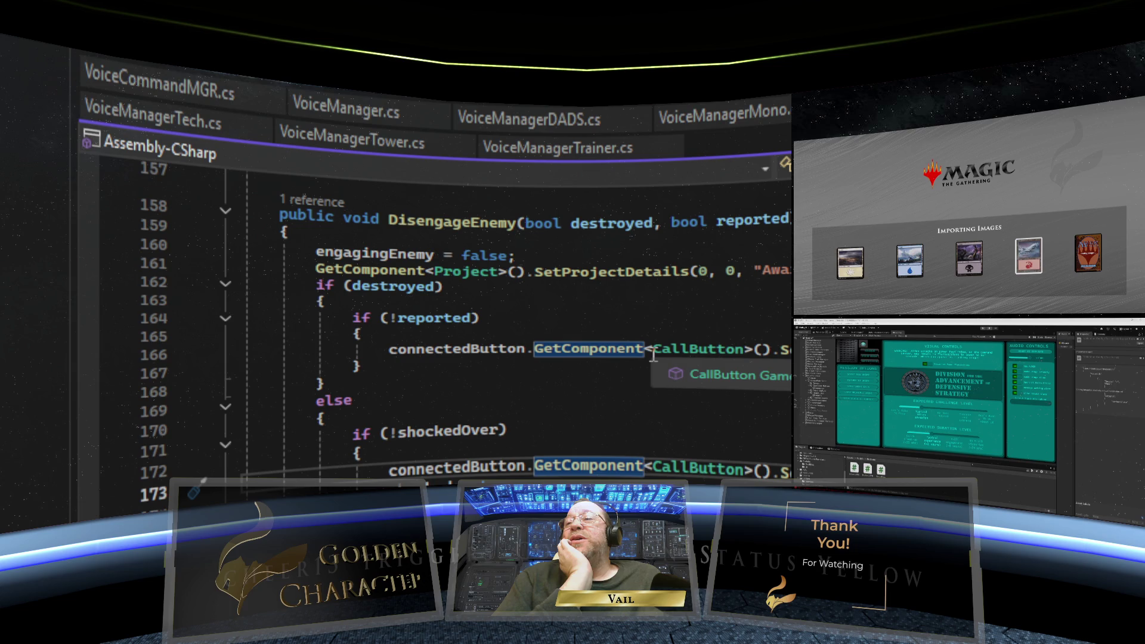
left_click(367, 336)
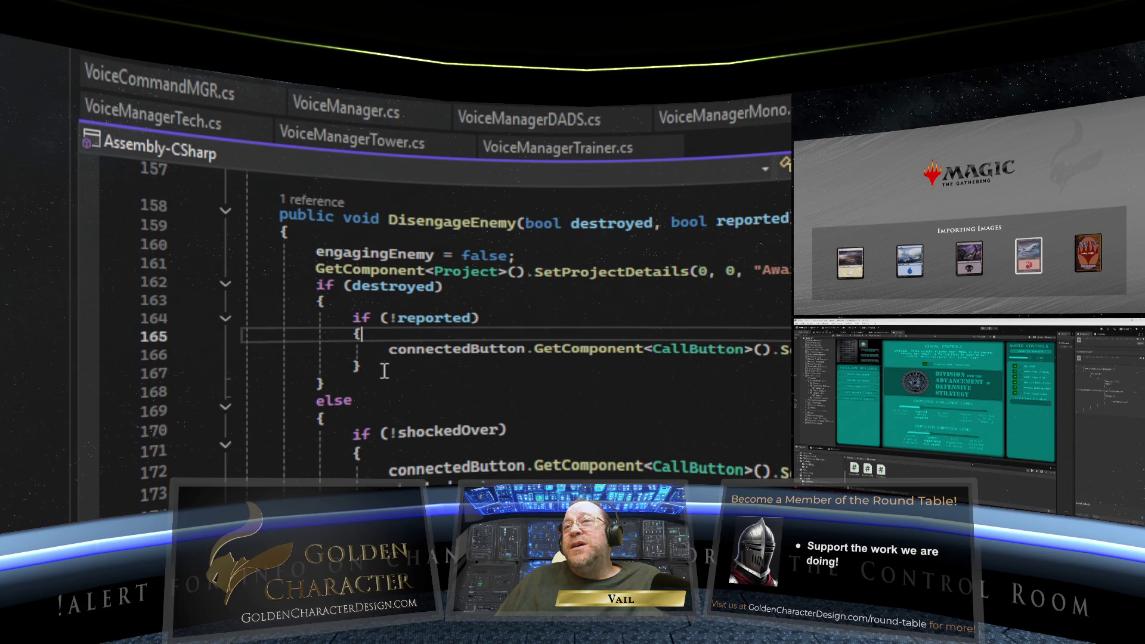